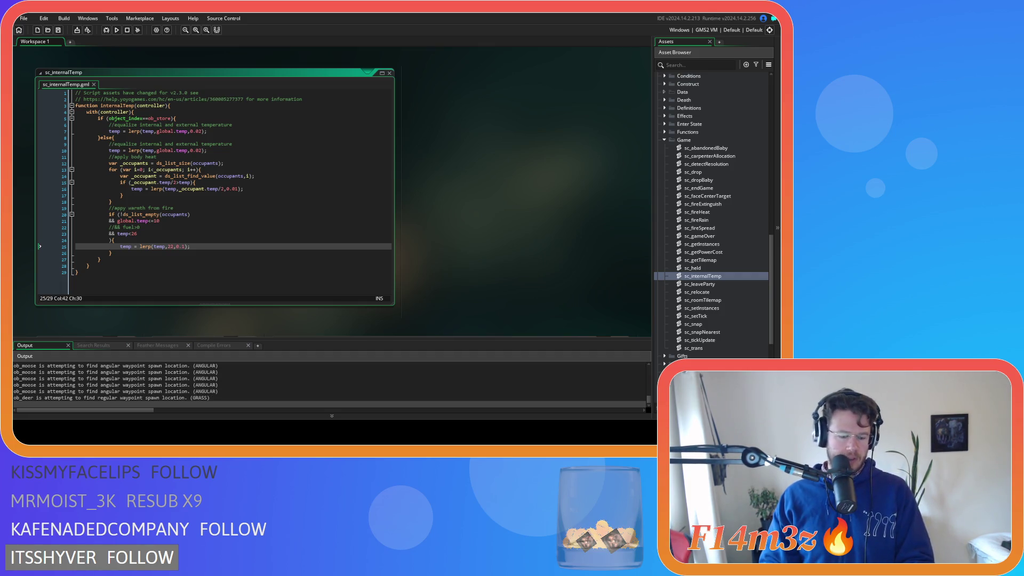
# Step: Uncomment the '&& fuel>0' condition in the fire-warmth check and save sc_internalTemp
pyautogui.click(285, 163)
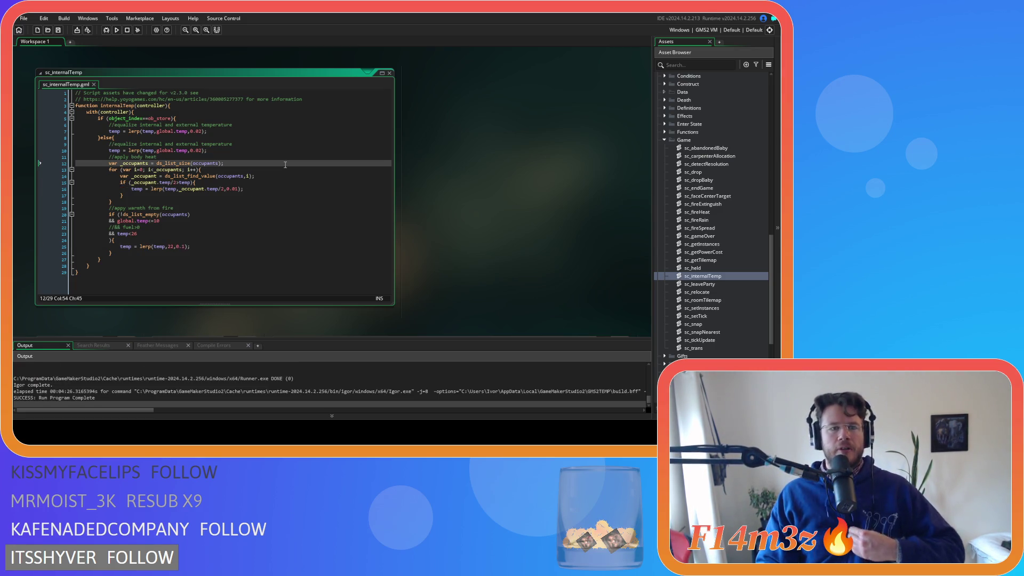
pyautogui.click(168, 228)
pyautogui.hotkey('ctrl', 'shift', 'k')
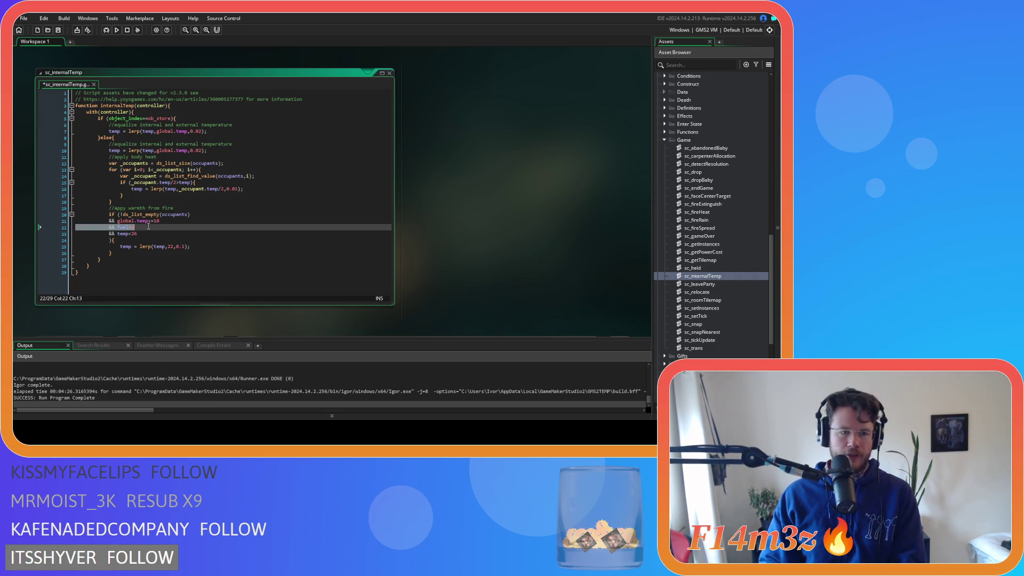
pyautogui.hotkey('ctrl', 's')
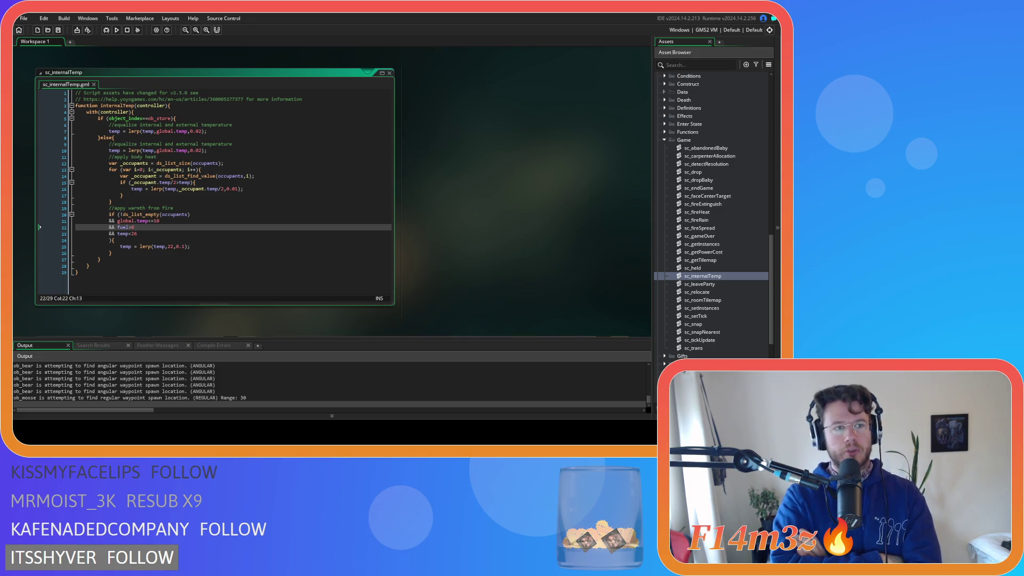
# Step: After the test run, return to the body-heat lerp line in sc_internalTemp
pyautogui.click(251, 190)
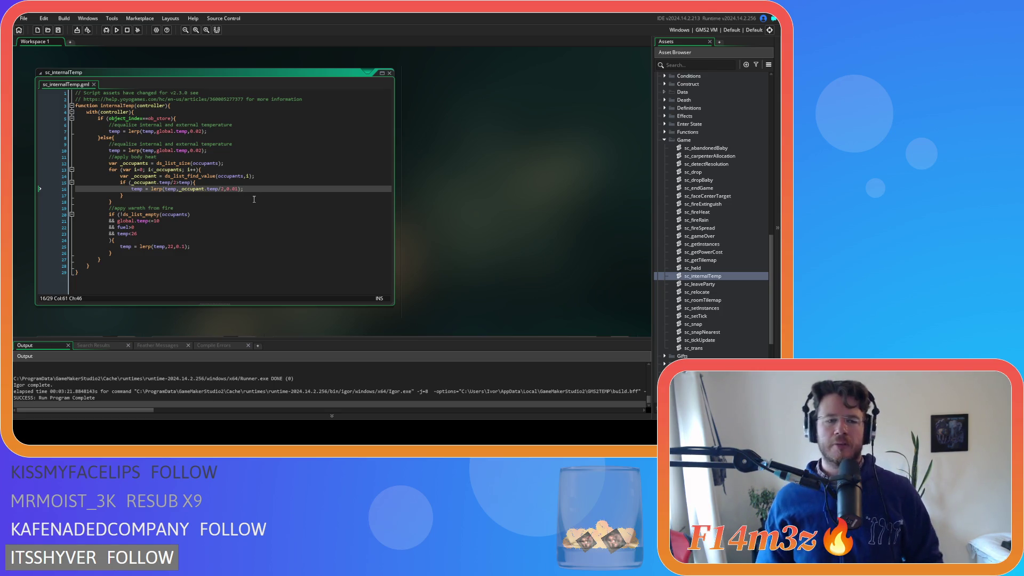
pyautogui.moveTo(176, 182); pyautogui.dragTo(133, 185)
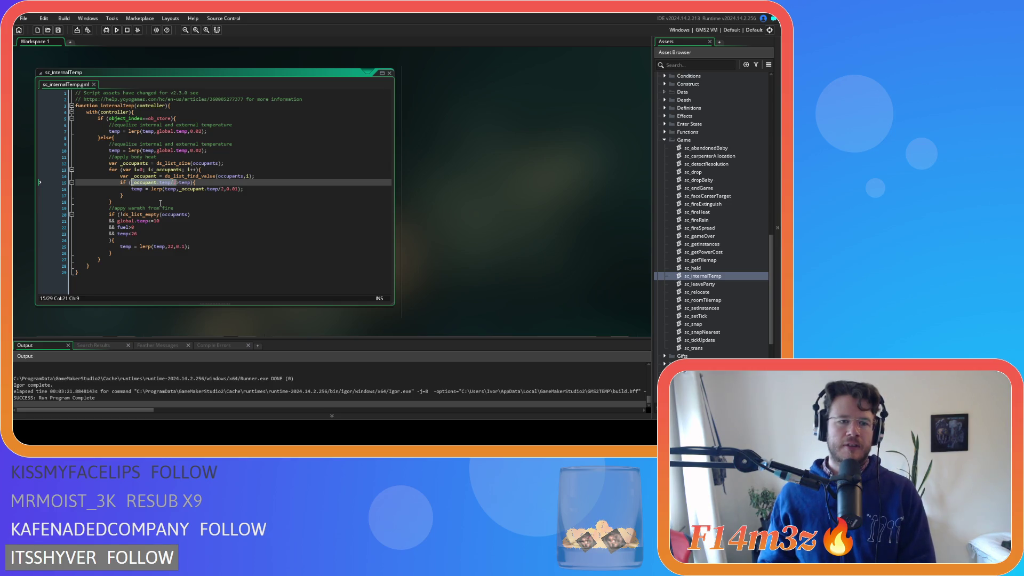
pyautogui.press('Delete')
pyautogui.press('Delete')
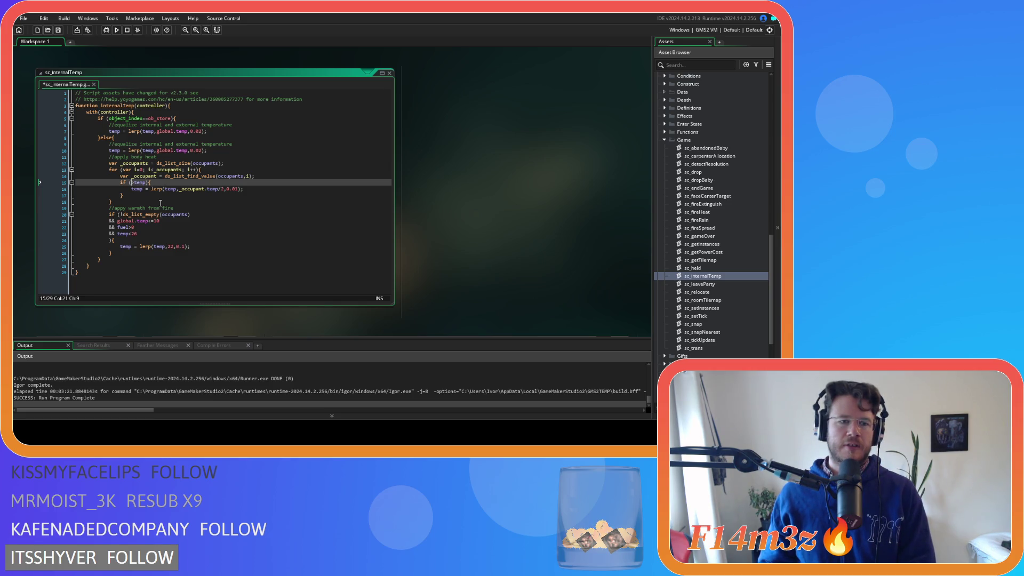
pyautogui.press('Right')
pyautogui.press('Right')
pyautogui.press('Right')
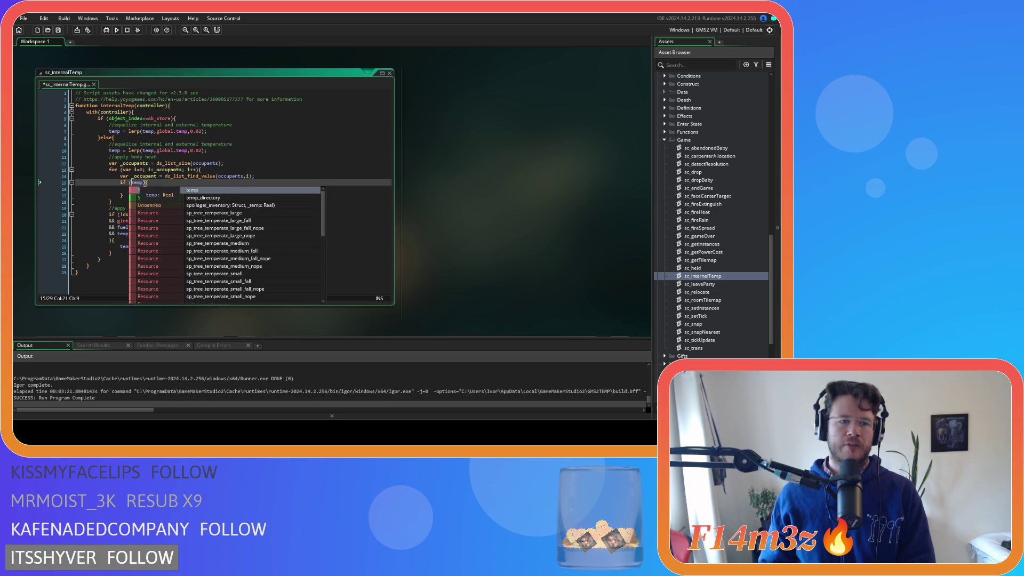
pyautogui.write('<')
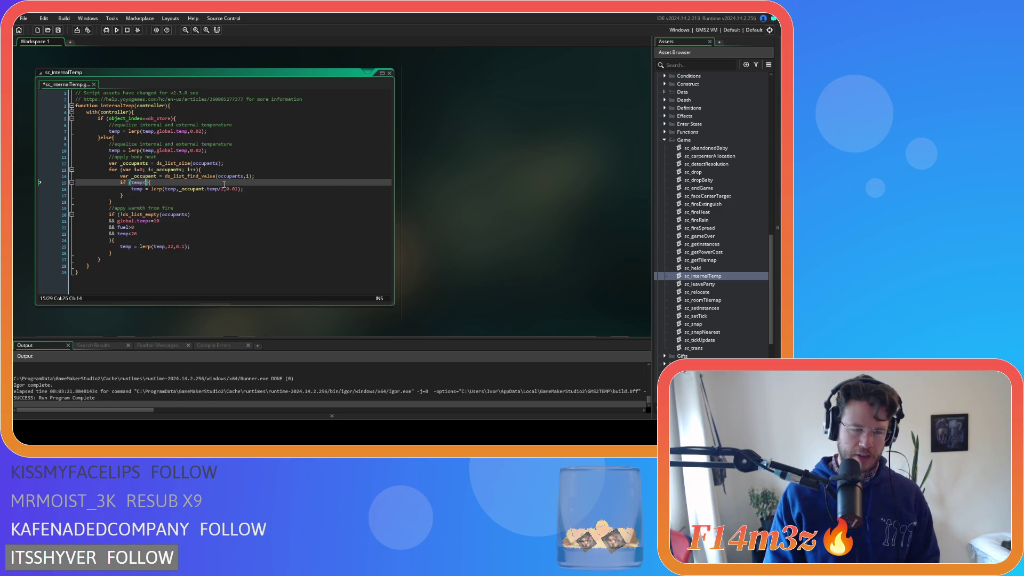
pyautogui.write('global.temp')
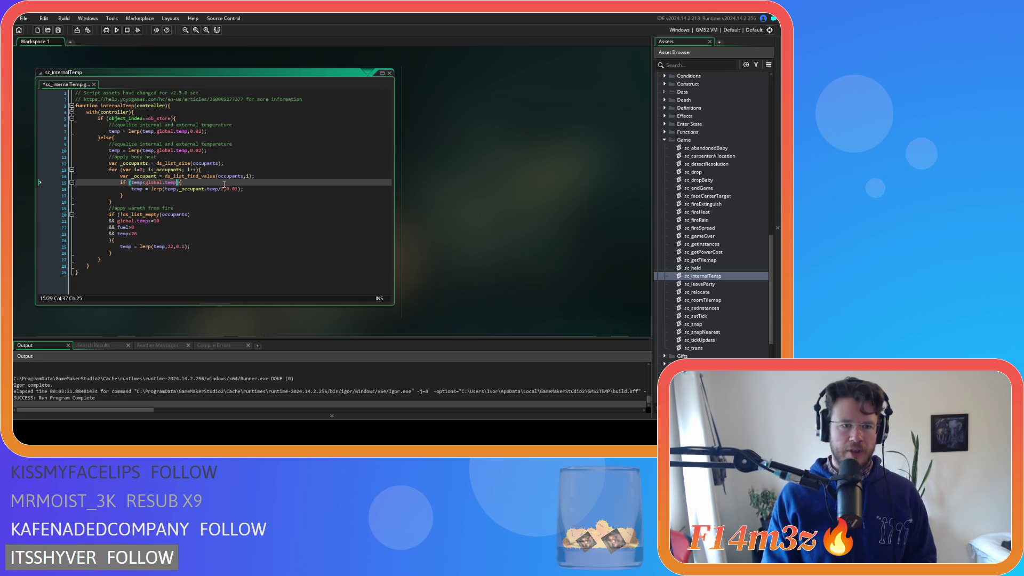
pyautogui.write('+14')
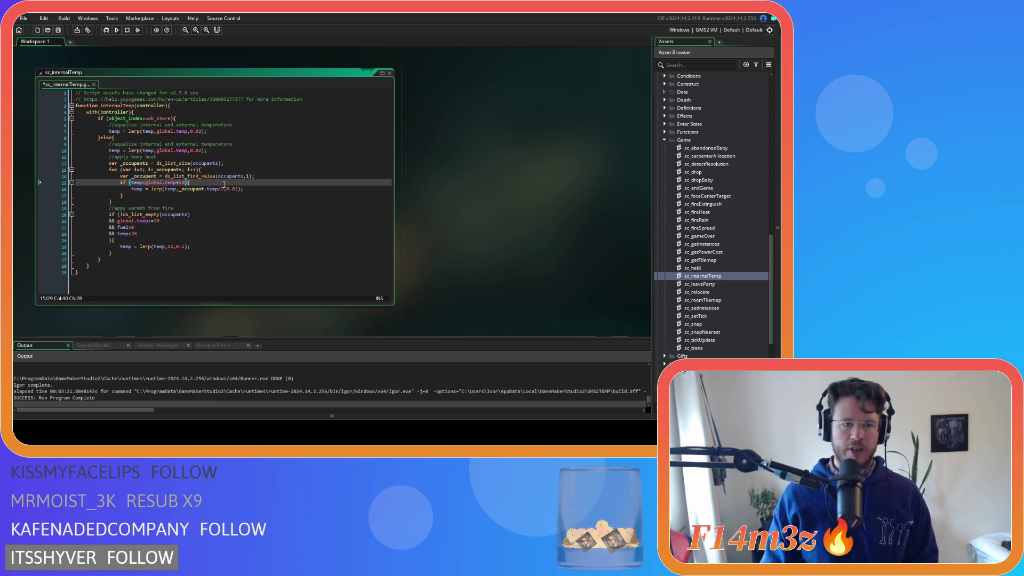
pyautogui.click(268, 189)
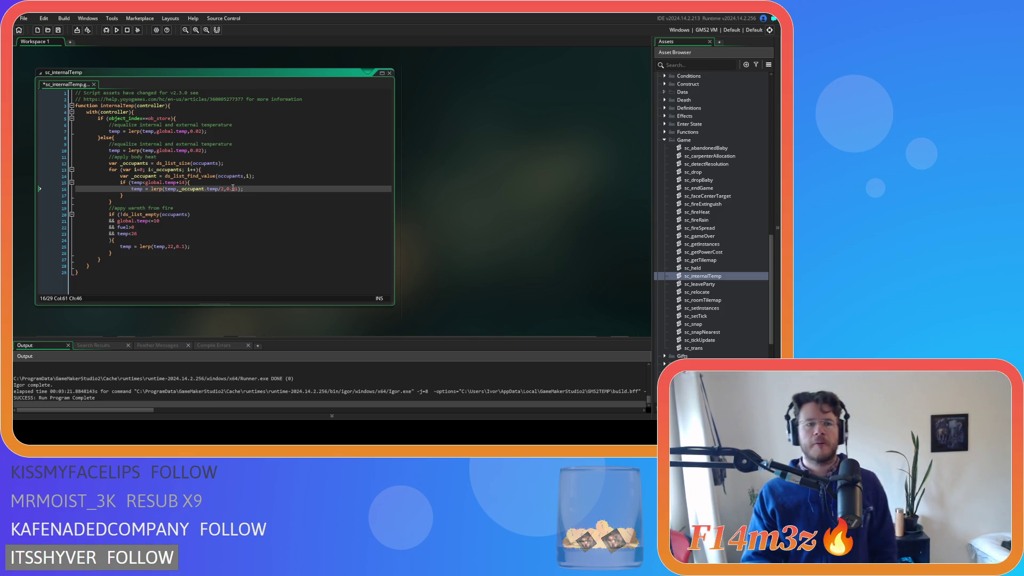
pyautogui.click(193, 189)
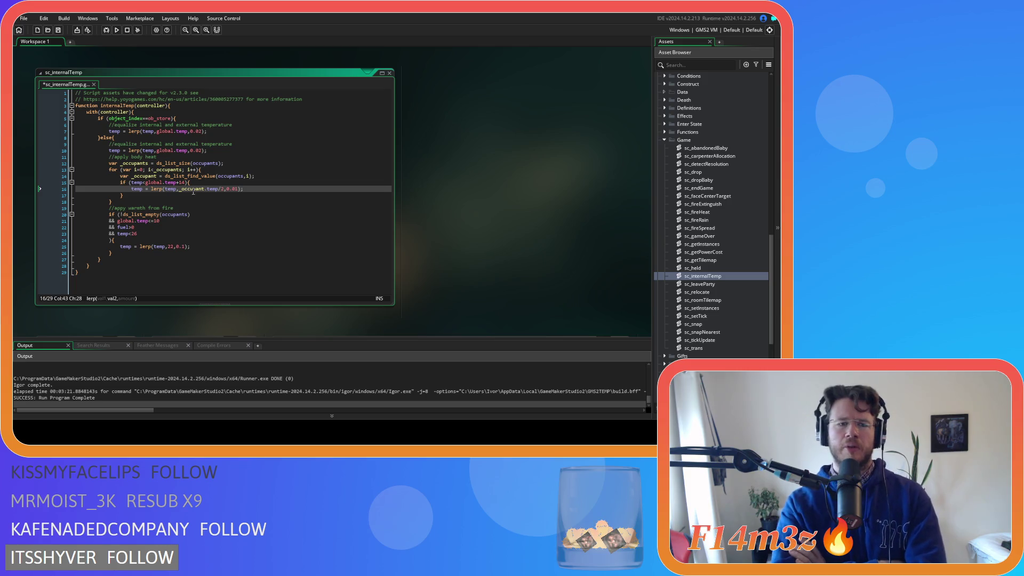
pyautogui.click(235, 190)
pyautogui.doubleClick(234, 189)
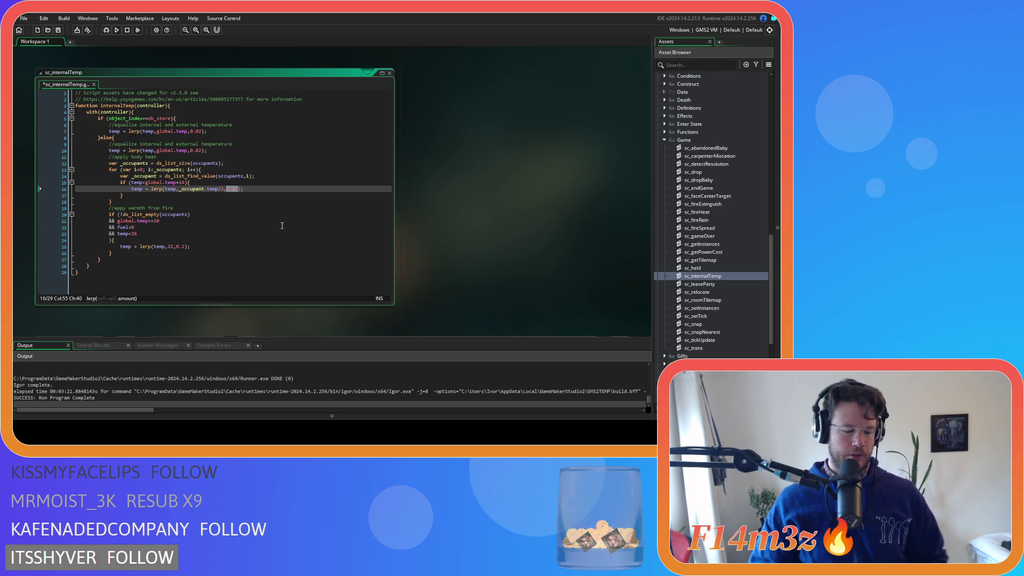
# Step: Undo the old comparison so line 15 reads if (_occupant.temp/2>temp){
pyautogui.hotkey('ctrl', 'z')
pyautogui.hotkey('ctrl', 'z')
pyautogui.hotkey('ctrl', 'z')
pyautogui.hotkey('ctrl', 'z')
pyautogui.hotkey('ctrl', 'z')
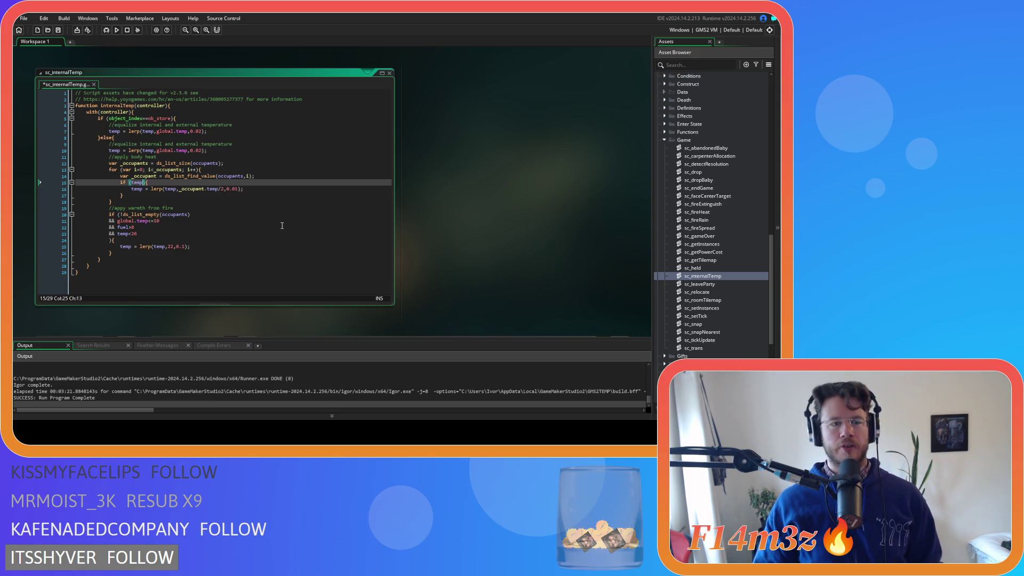
pyautogui.click(282, 194)
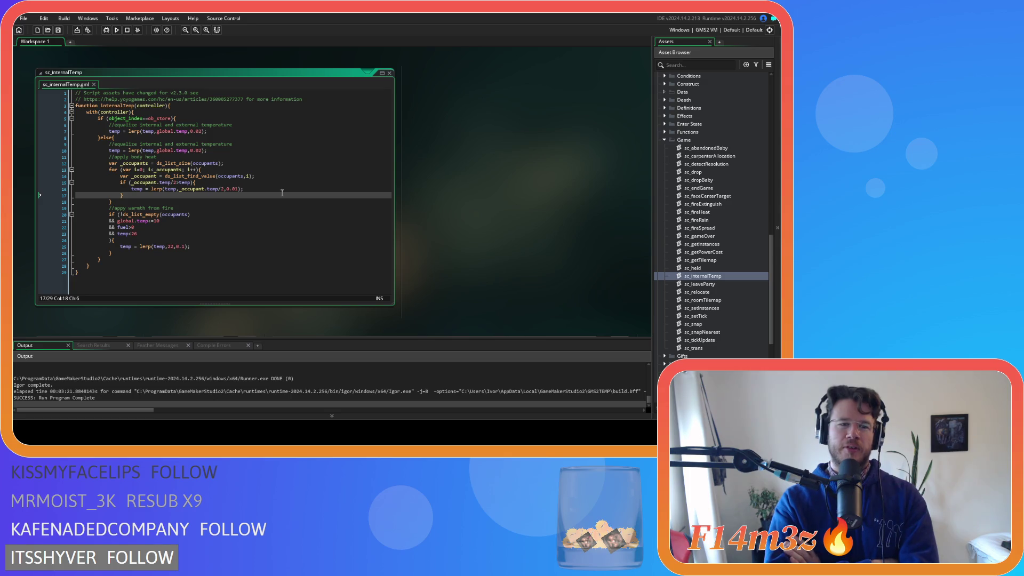
# Step: Comment out the '&& fuel>0' line in the fire-warmth block and save
pyautogui.click(251, 214)
pyautogui.click(230, 246)
pyautogui.click(218, 235)
pyautogui.click(222, 220)
pyautogui.click(224, 234)
pyautogui.click(228, 228)
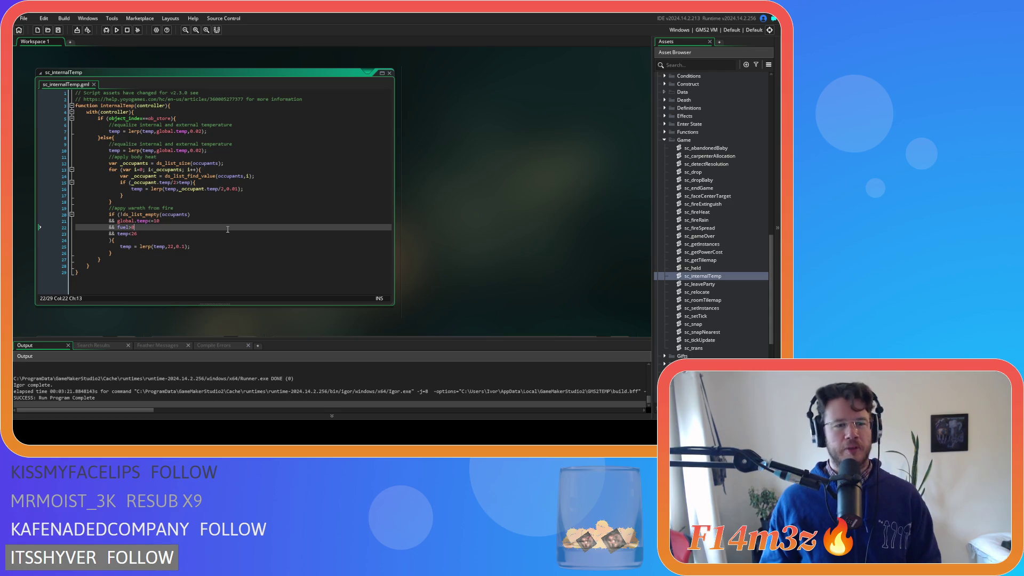
pyautogui.write('00')
pyautogui.hotkey('ctrl', 's')
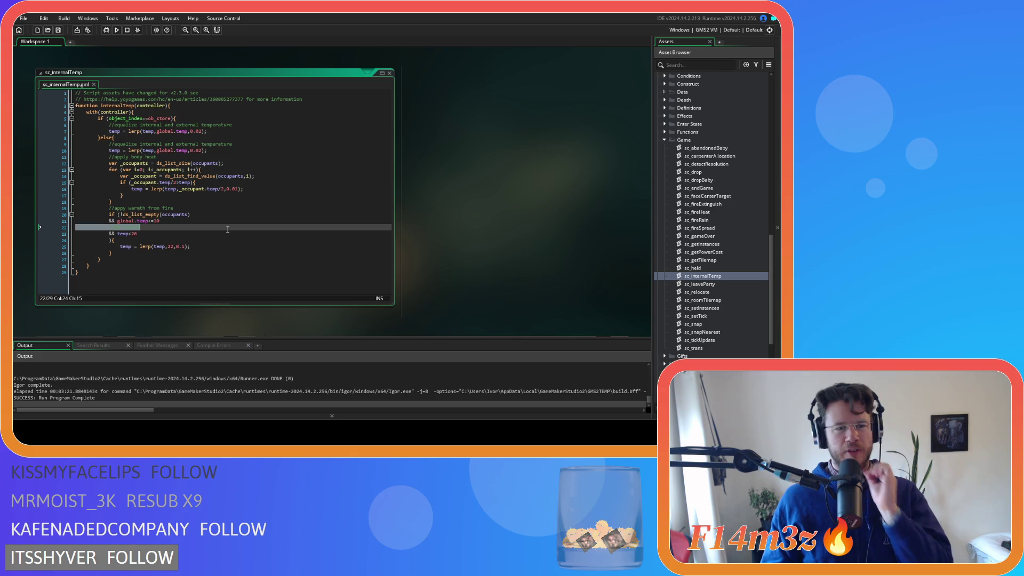
# Step: Change the fire condition to temp<23 and the lerp target to 23, then save
pyautogui.doubleClick(170, 246)
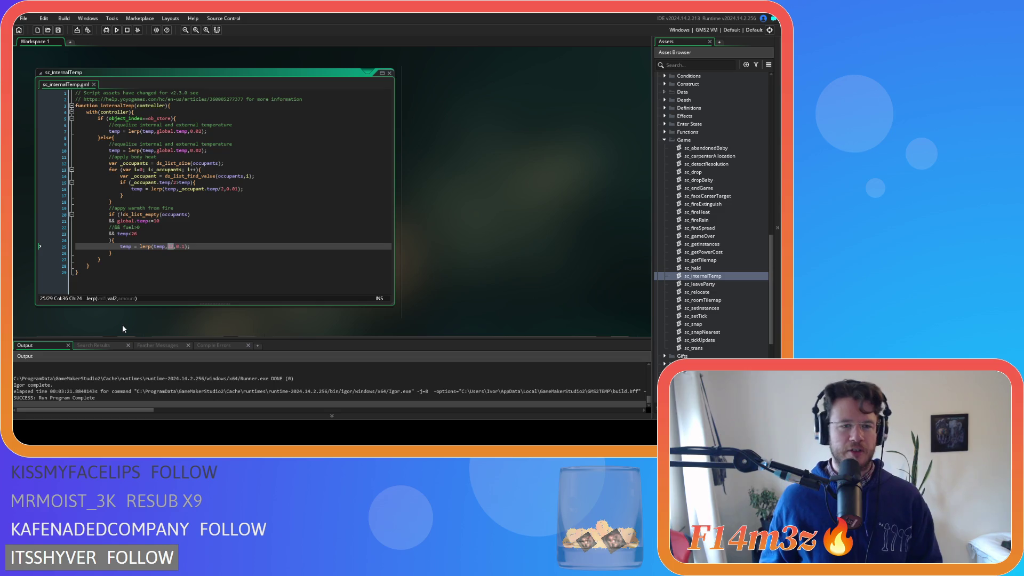
pyautogui.doubleClick(139, 233)
pyautogui.write('23')
pyautogui.click(171, 246)
pyautogui.write('3')
pyautogui.hotkey('ctrl', 's')
pyautogui.click(206, 247)
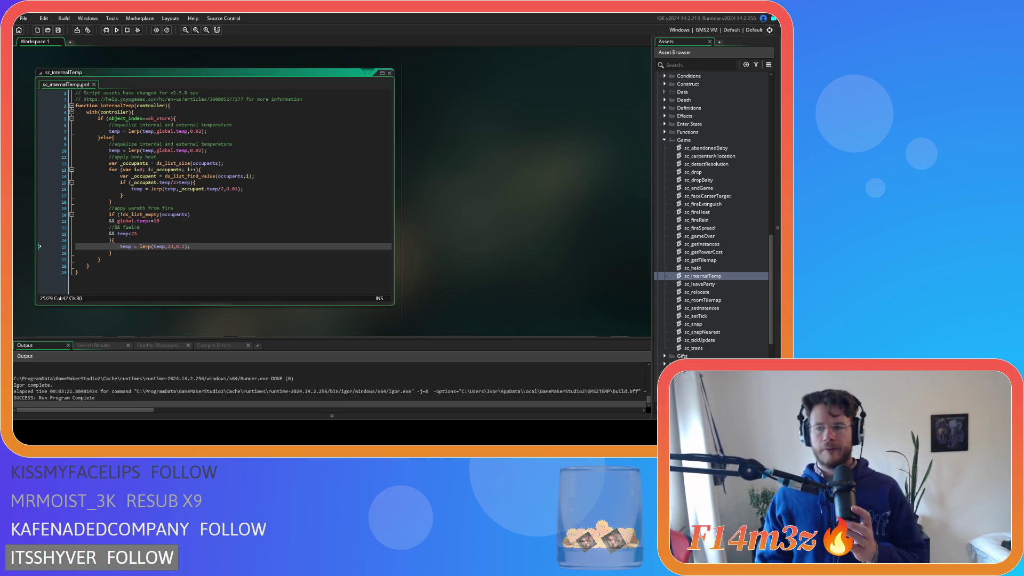
pyautogui.press('Up')
pyautogui.doubleClick(134, 233)
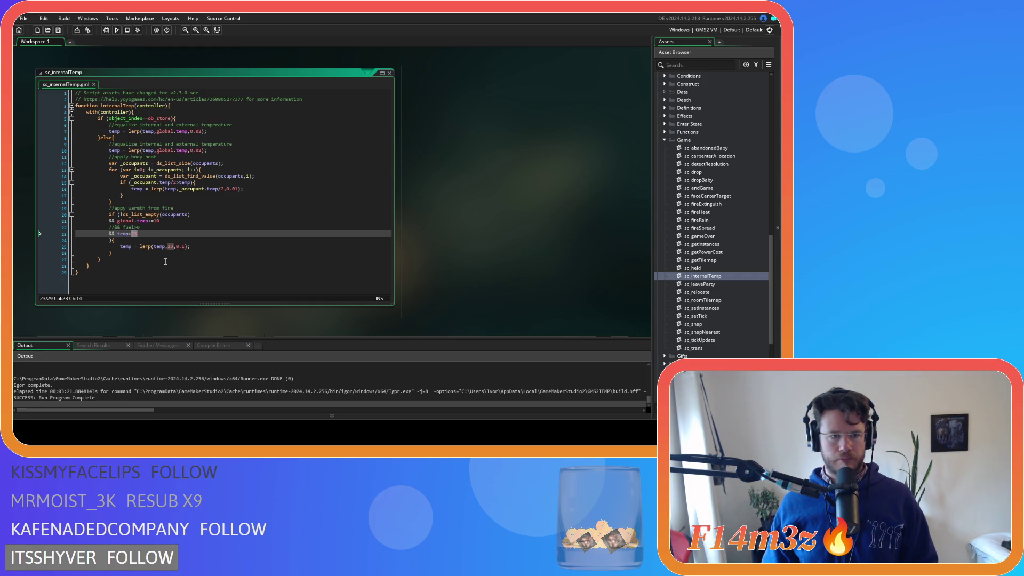
pyautogui.write('22')
pyautogui.doubleClick(170, 246)
pyautogui.write('22')
pyautogui.click(191, 246)
pyautogui.hotkey('ctrl', 's')
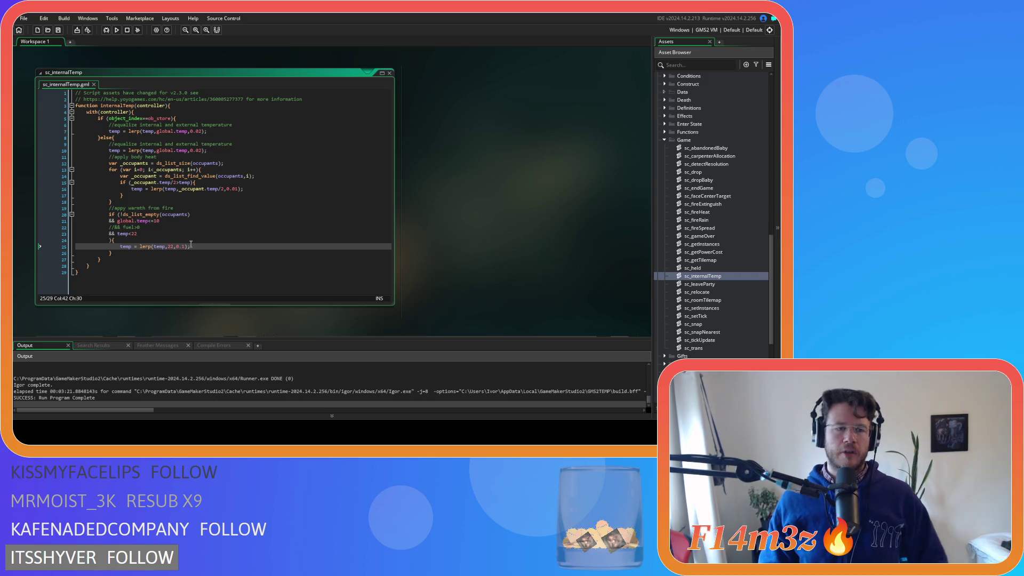
pyautogui.click(144, 236)
pyautogui.click(184, 247)
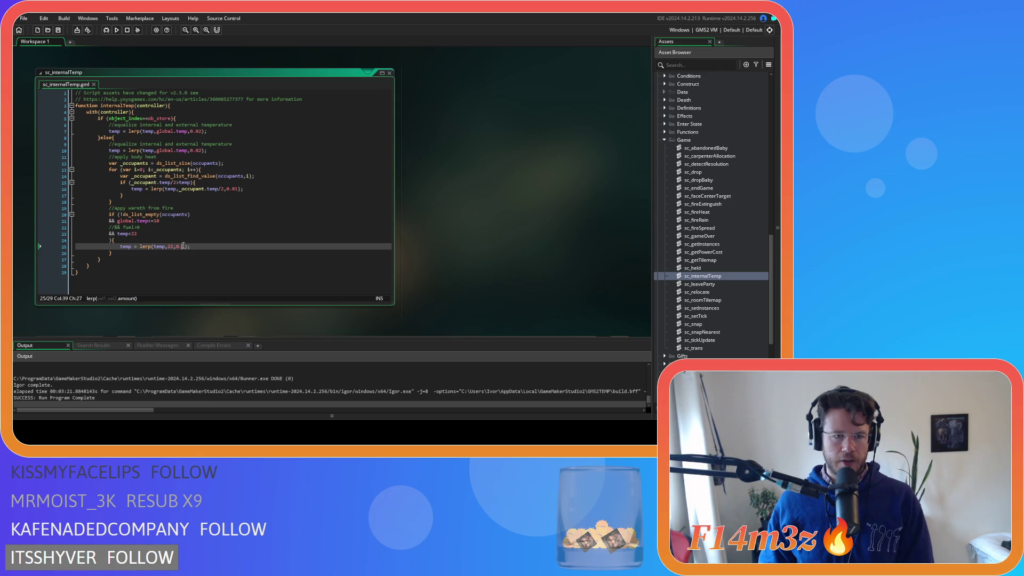
pyautogui.press('Right')
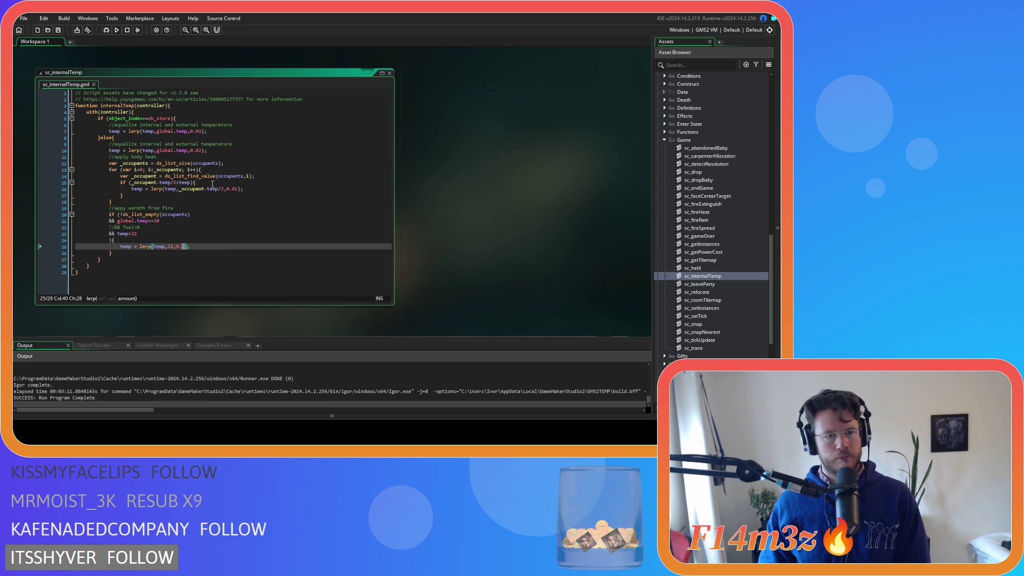
pyautogui.click(221, 149)
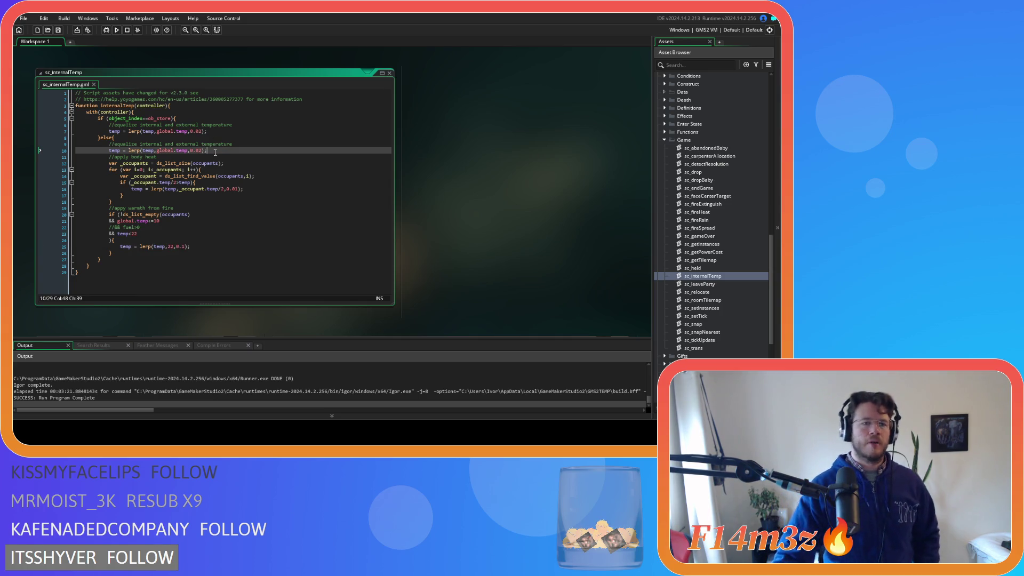
pyautogui.click(201, 150)
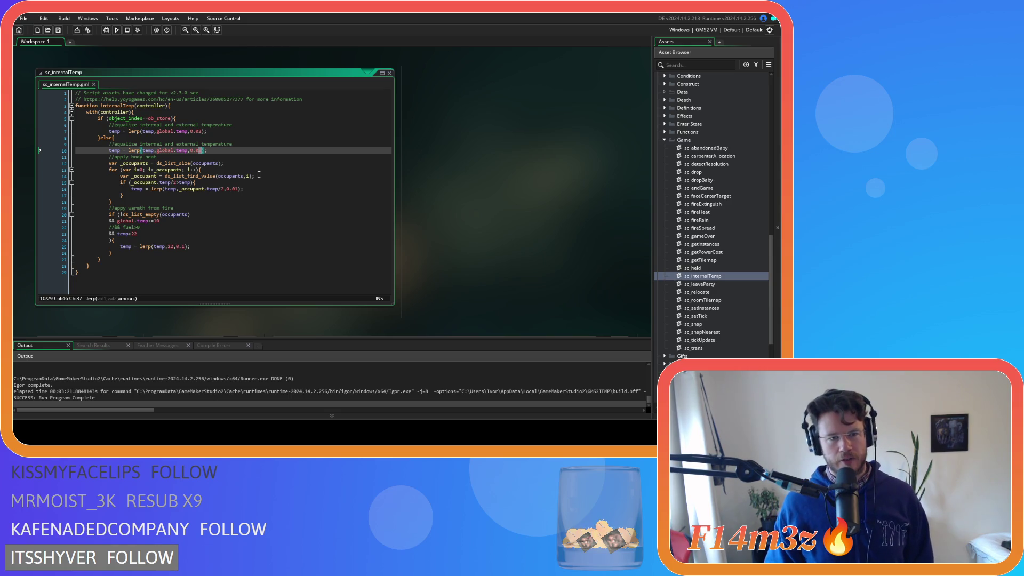
pyautogui.click(251, 189)
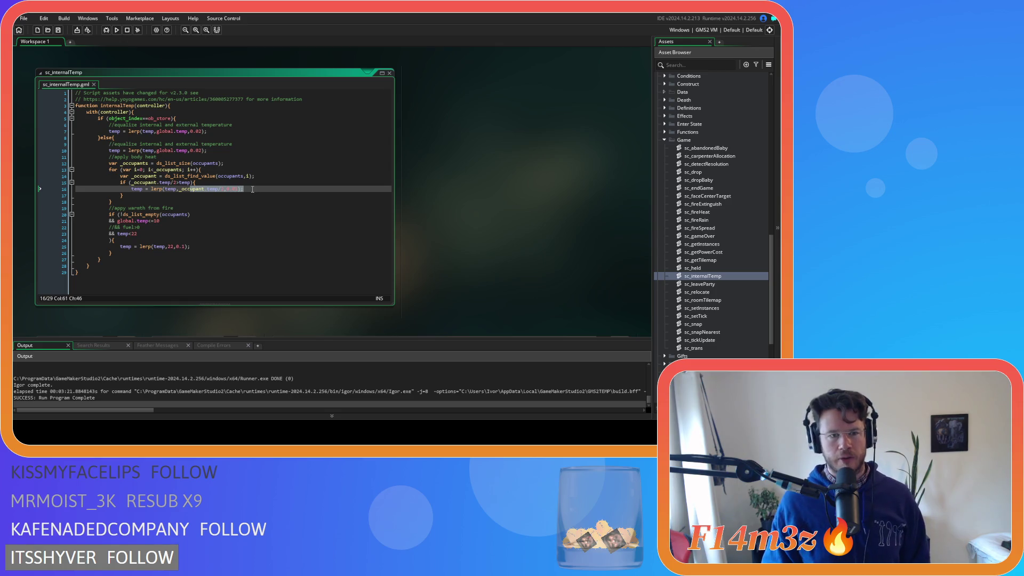
pyautogui.click(253, 189)
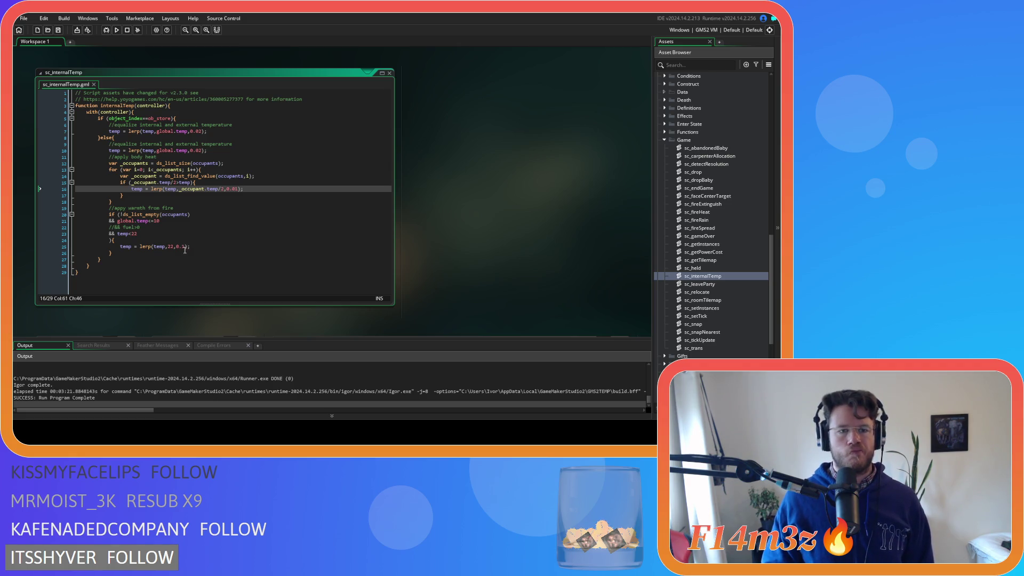
pyautogui.doubleClick(185, 247)
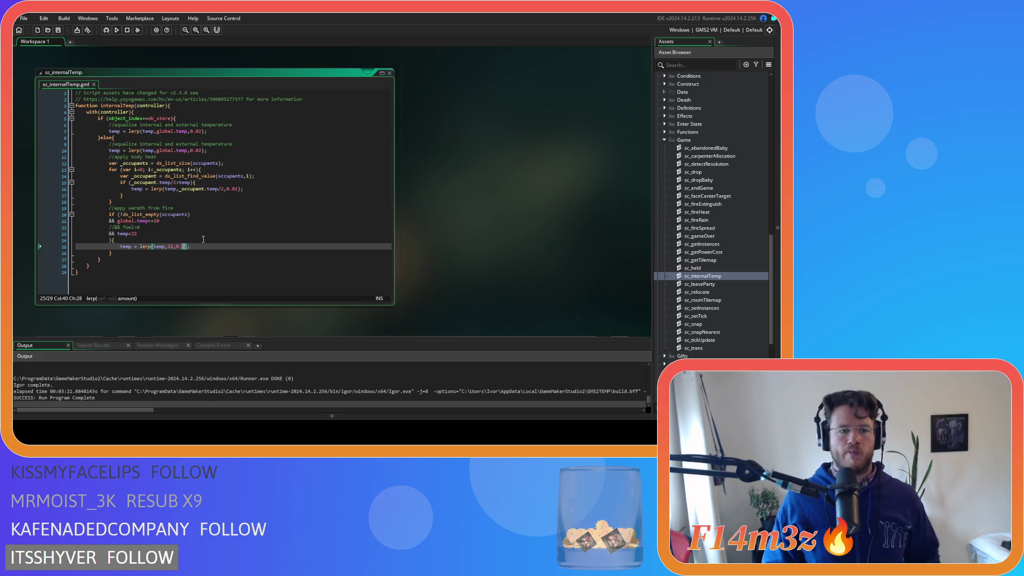
# Step: Set the line 25 fire lerp rate to 0.2 and rebuild with F5
pyautogui.write('2')
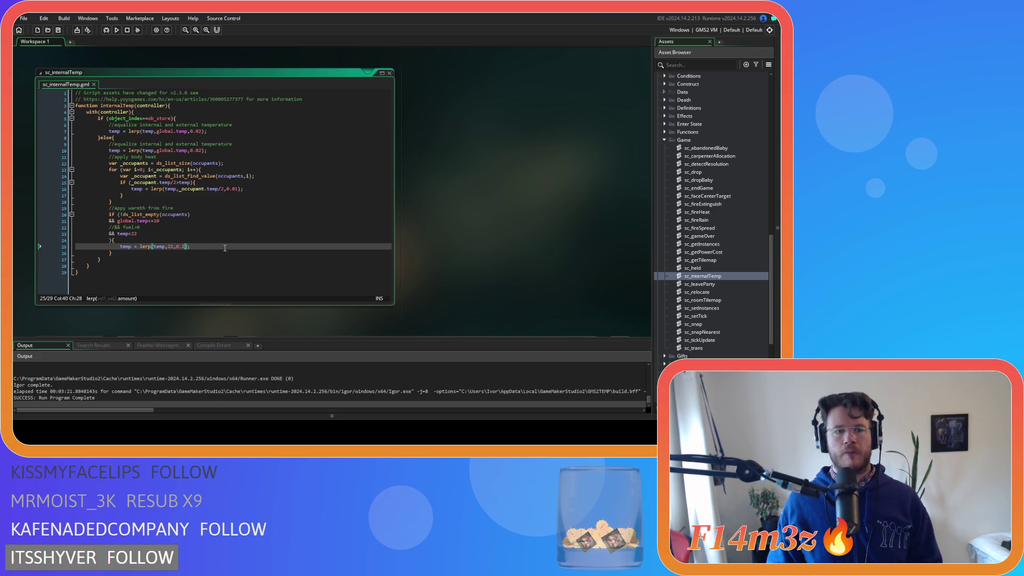
pyautogui.press('F5')
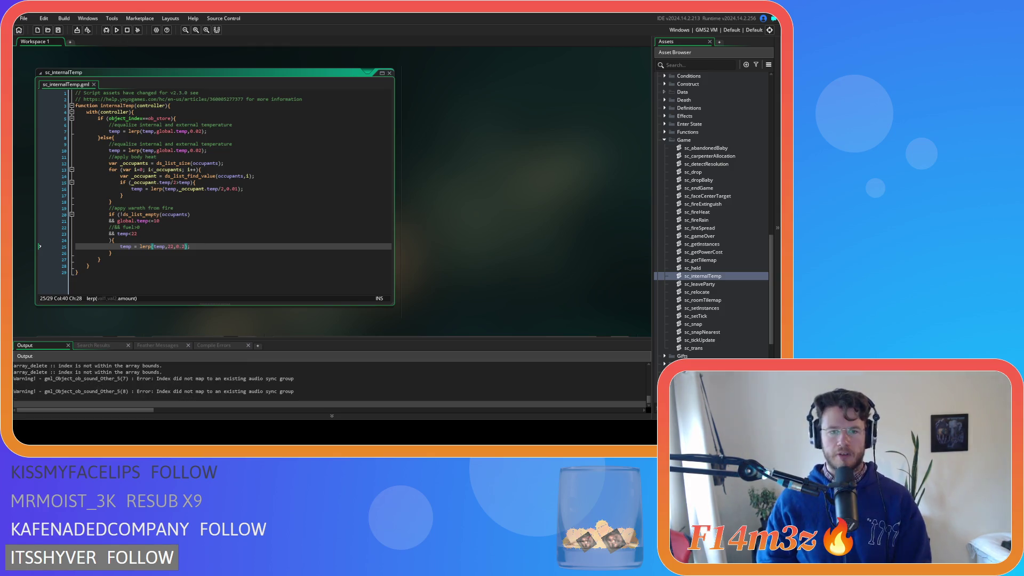
# Step: Change the 22 threshold on line 23 and lerp target on line 25 to 26, save, then start reverting the 0.2 rate
pyautogui.click(132, 232)
pyautogui.doubleClick(133, 233)
pyautogui.write('26')
pyautogui.doubleClick(169, 246)
pyautogui.write('26')
pyautogui.click(200, 246)
pyautogui.hotkey('ctrl', 's')
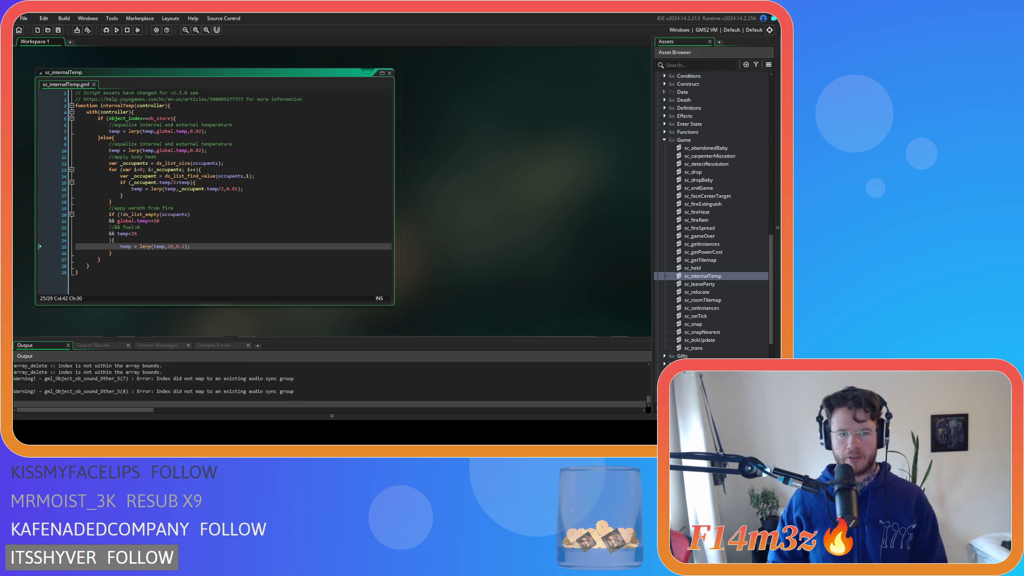
pyautogui.press('BackSpace')
# Step: Restore the fire lerp rate to 0.1 and run the game to test it
pyautogui.write('1')
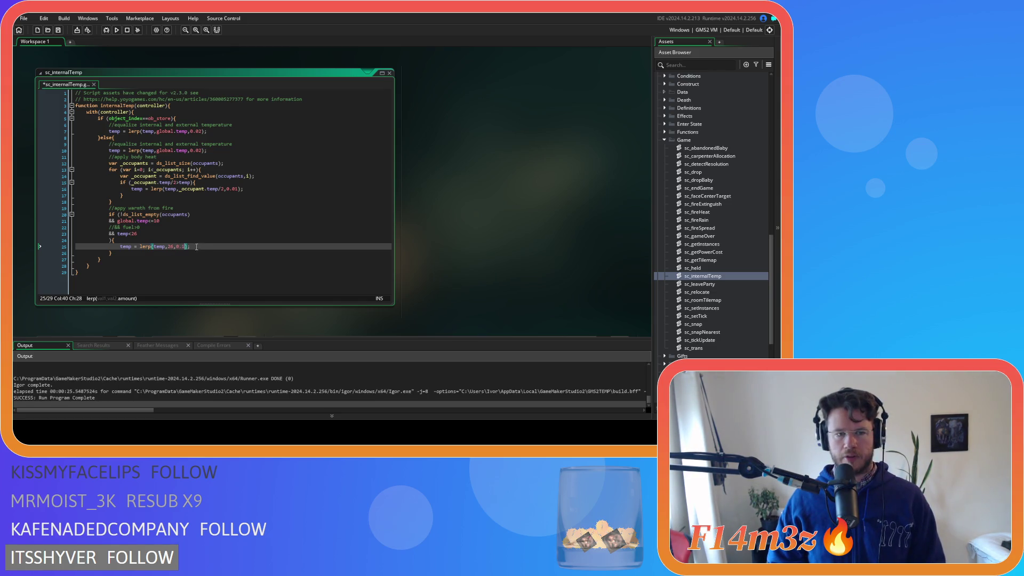
pyautogui.press('F5')
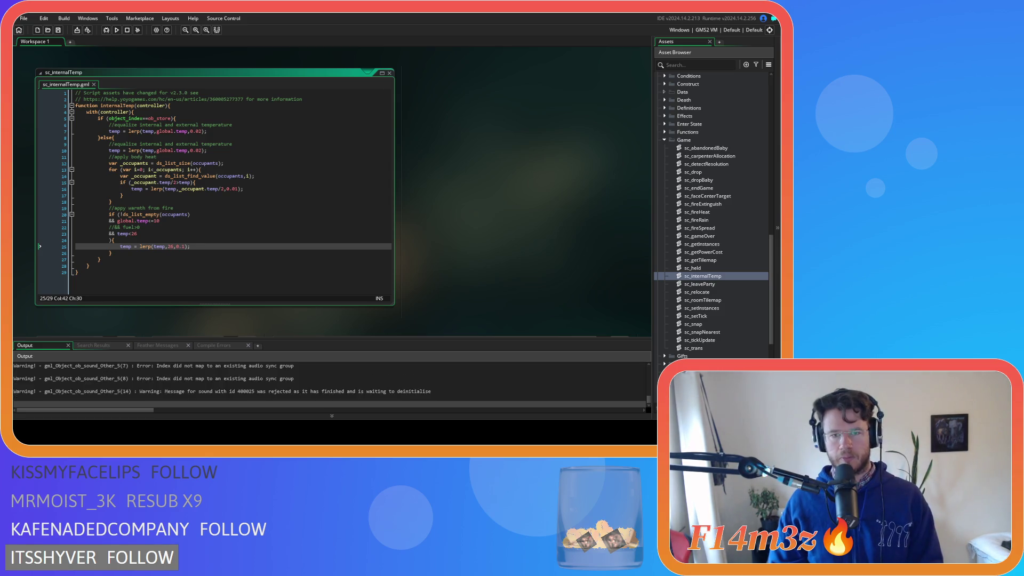
pyautogui.click(173, 208)
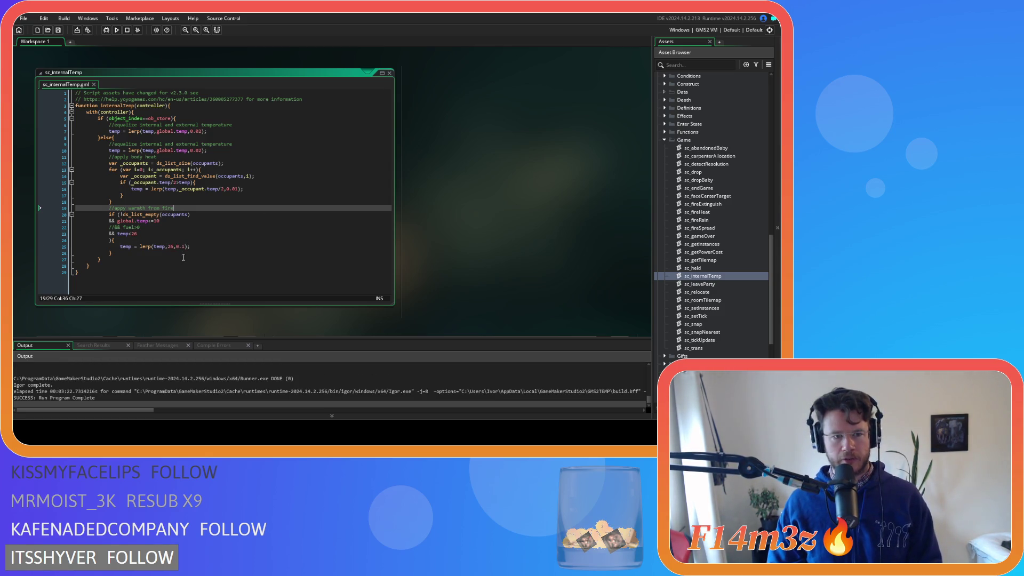
# Step: Change the line 25 fire lerp rate from 0.1 to 0.05 and run the game
pyautogui.doubleClick(184, 247)
pyautogui.write('05')
pyautogui.press('F5')
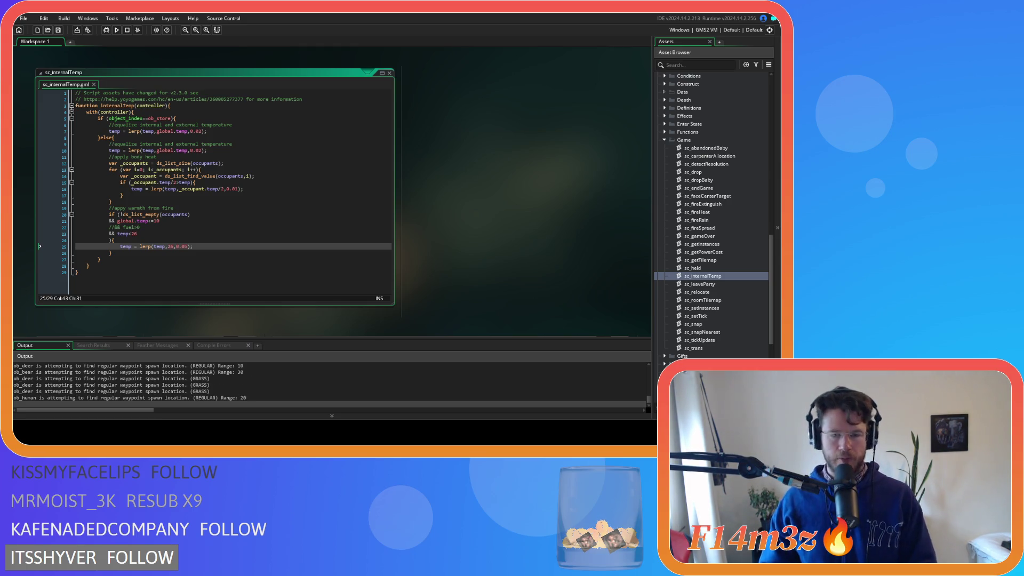
# Step: Change the line 25 lerp target and line 23 threshold from 26 to 35, then rebuild
pyautogui.doubleClick(170, 246)
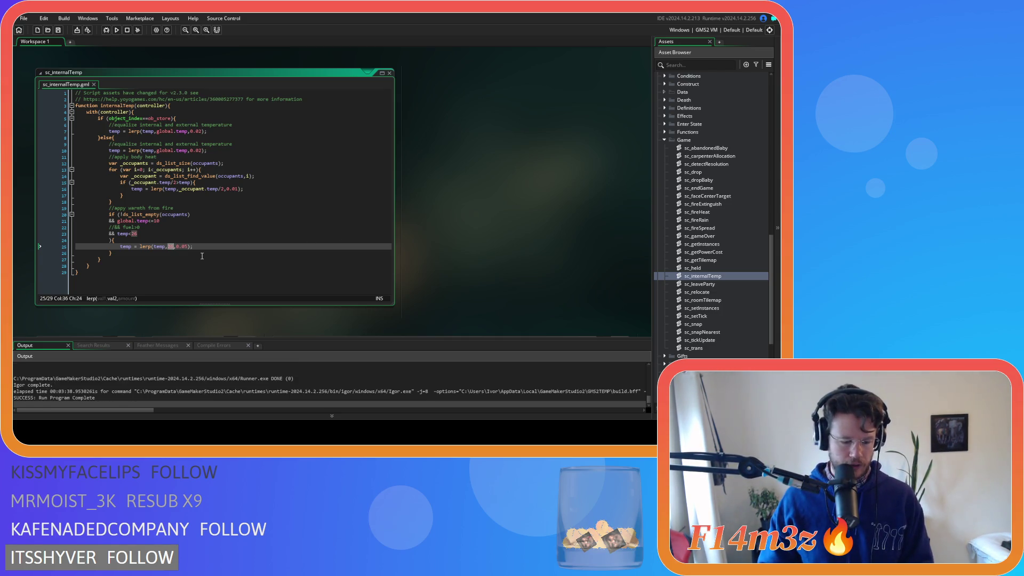
pyautogui.write('35')
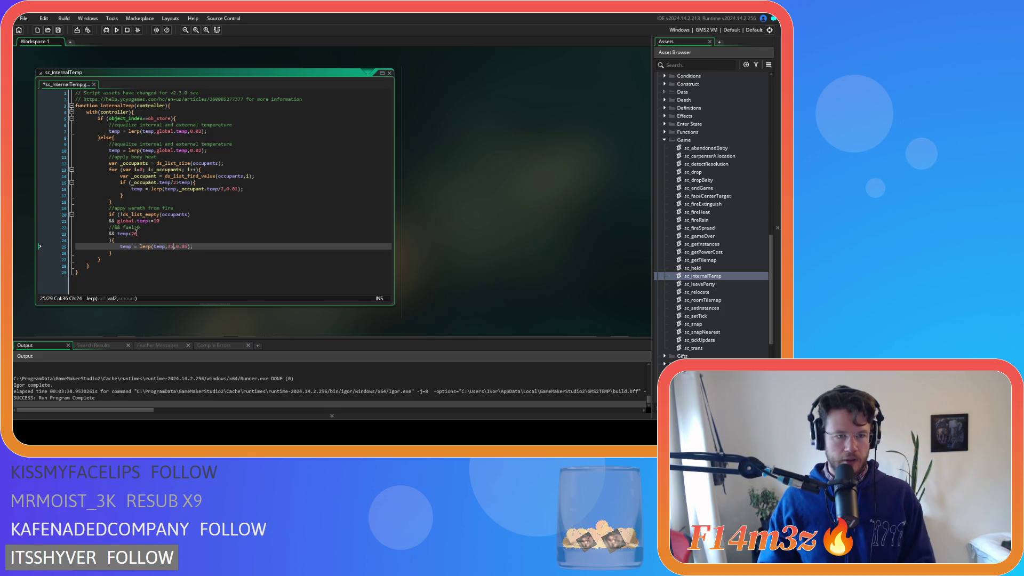
pyautogui.doubleClick(137, 233)
pyautogui.write('35')
pyautogui.click(210, 244)
pyautogui.press('F5')
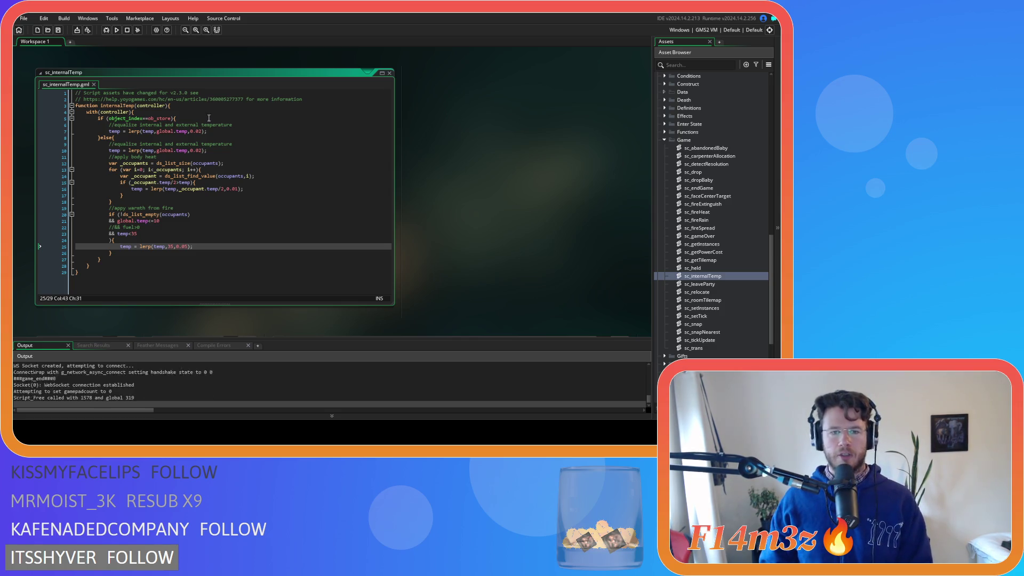
# Step: Check the temp<35 condition line and rebuild and run the game again
pyautogui.click(73, 233)
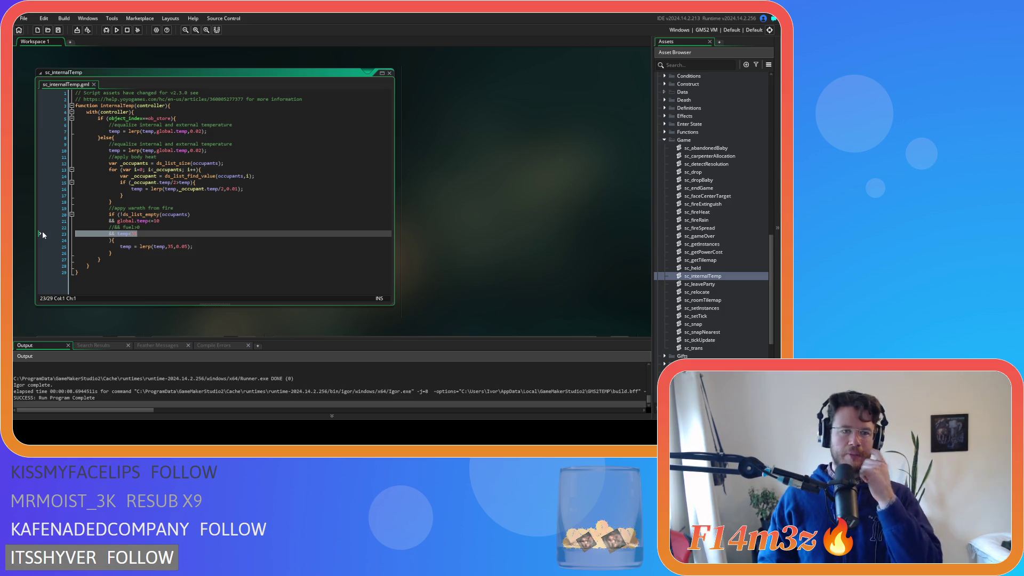
pyautogui.click(151, 234)
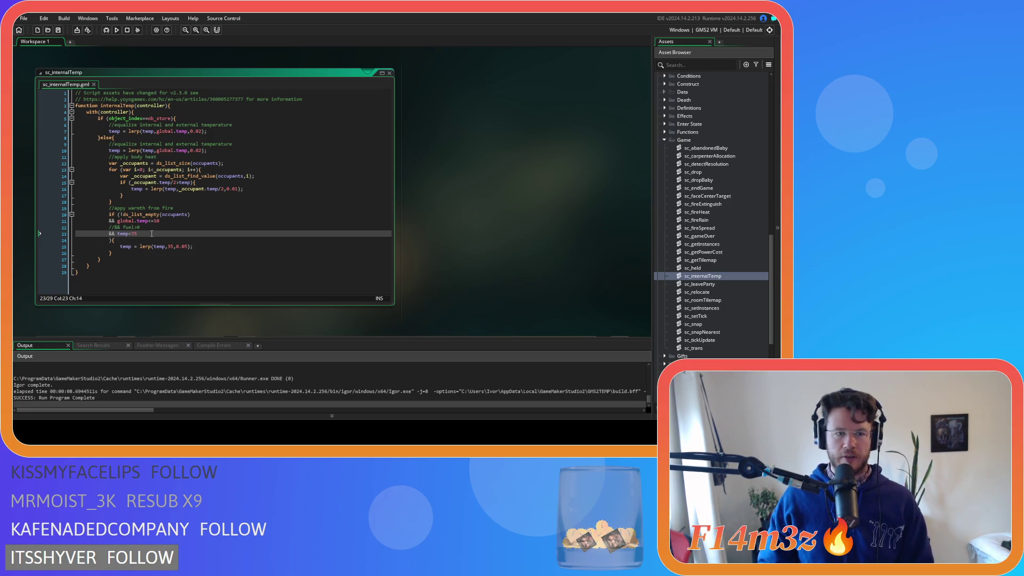
pyautogui.press('F5')
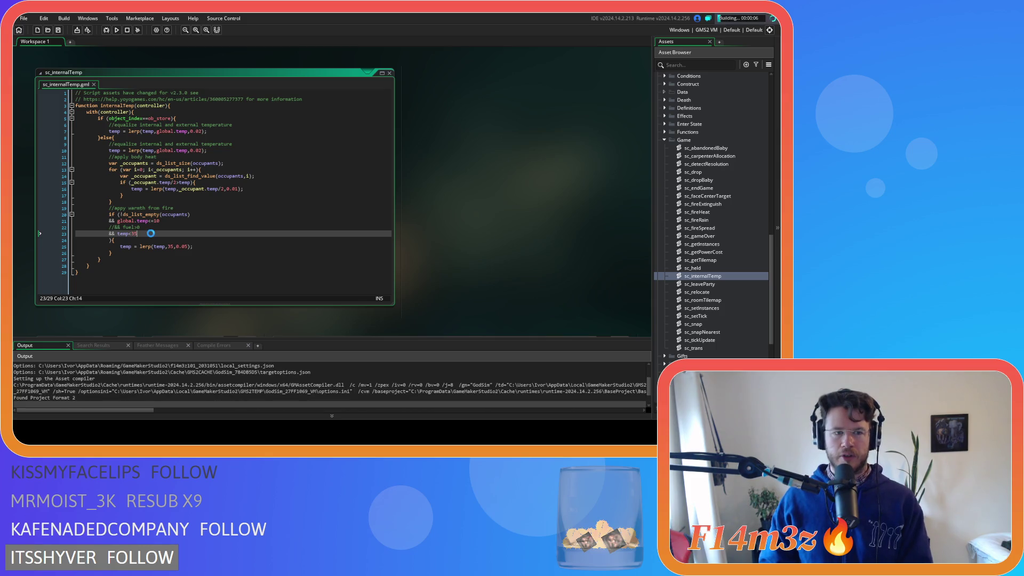
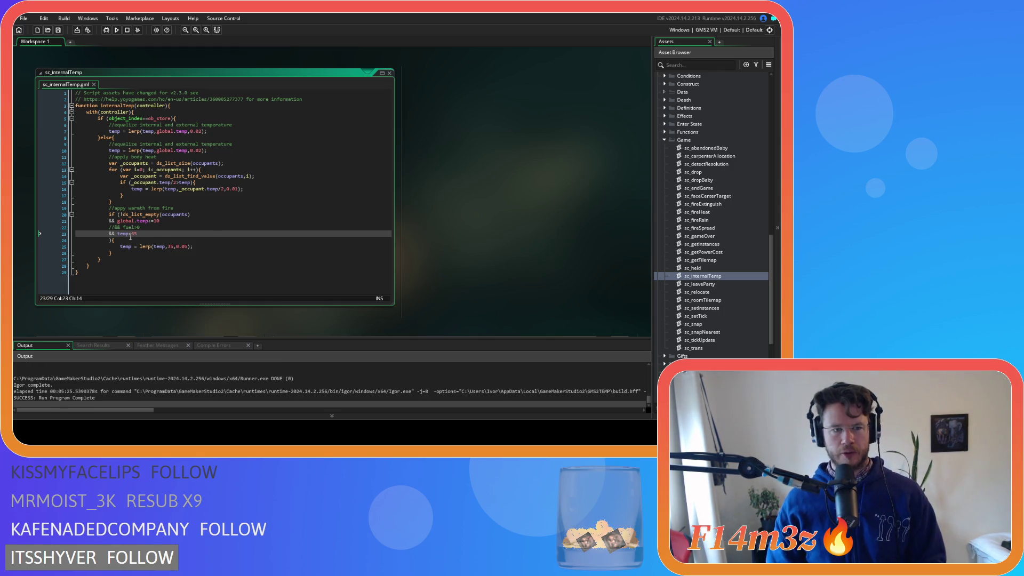
# Step: Change the line 25 lerp amount from 0.05 to 0.01 and run the game
pyautogui.click(185, 248)
pyautogui.press('Delete')
pyautogui.write('1')
pyautogui.press('End')
pyautogui.press('F5')
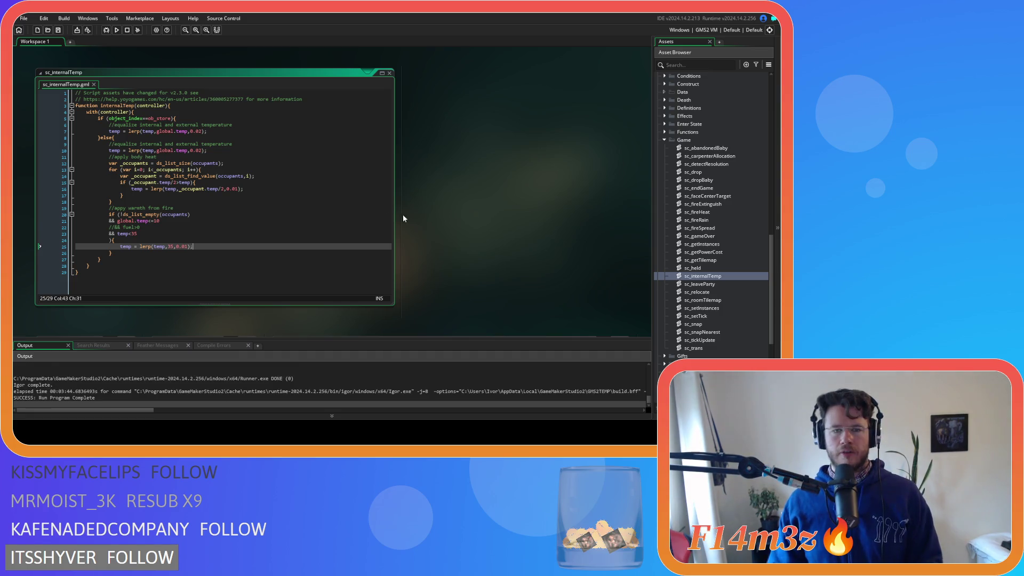
# Step: Change 35 to 45 in both the temp<35 check and the lerp target, then run the game
pyautogui.click(271, 220)
pyautogui.click(209, 246)
pyautogui.click(169, 247)
pyautogui.write('4')
pyautogui.moveTo(131, 234); pyautogui.dragTo(134, 234)
pyautogui.write('4')
pyautogui.press('F5')
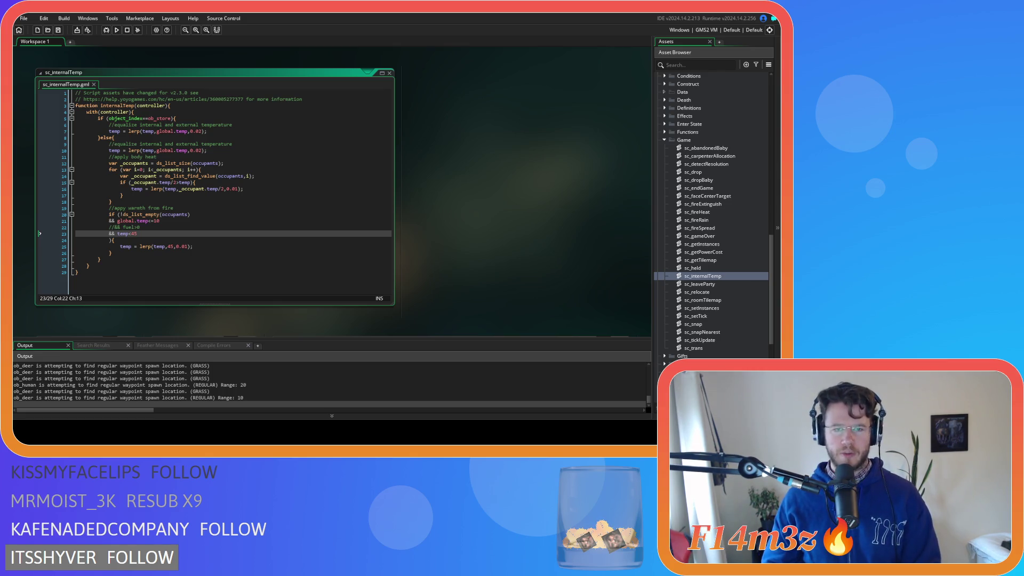
# Step: End the test run and change the temperature condition from 45 back to 35
pyautogui.click(266, 214)
pyautogui.click(268, 234)
pyautogui.press('BackSpace')
pyautogui.press('BackSpace')
pyautogui.write('35')
pyautogui.press('Down')
pyautogui.press('Down')
# Step: Set the lerp rate back to 0.05, save the script, and rebuild the game
pyautogui.press('BackSpace')
pyautogui.write('5')
pyautogui.press('End')
pyautogui.hotkey('ctrl', 's')
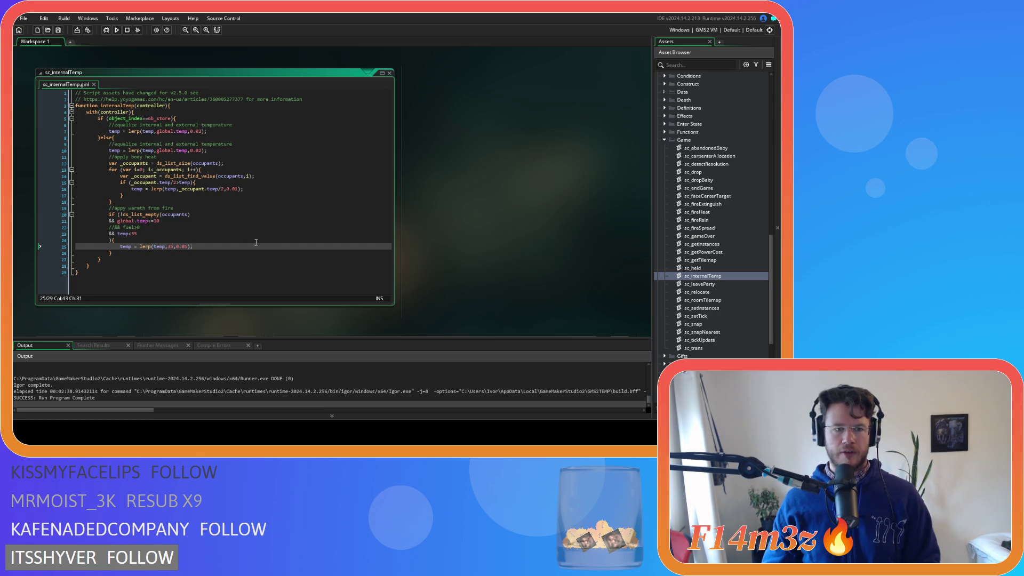
pyautogui.press('F5')
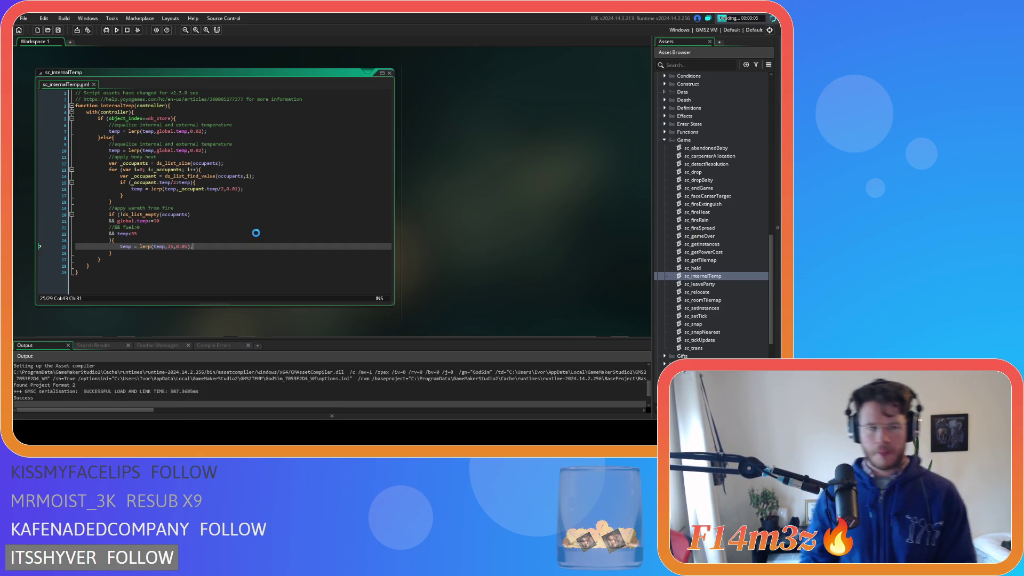